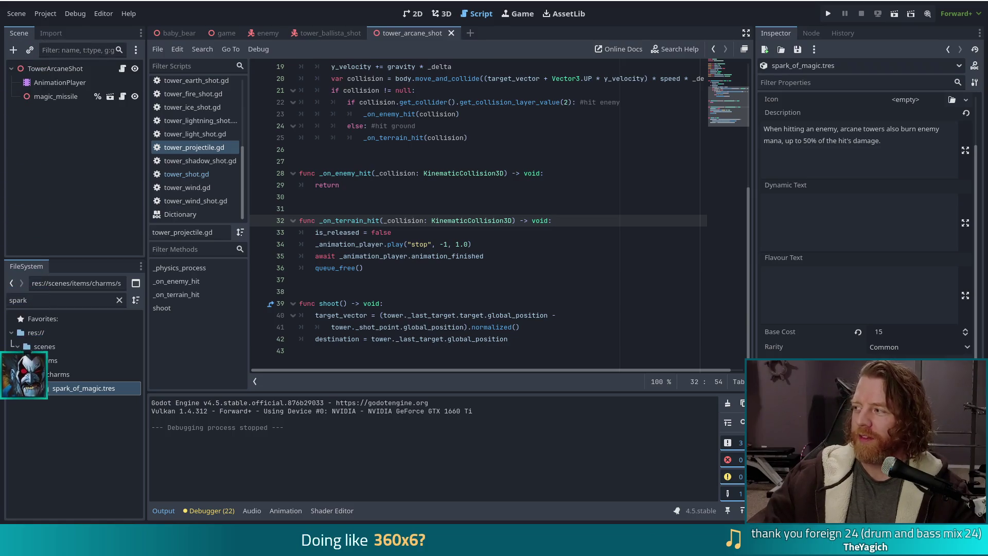
- Switch from Godot to the Chrome window showing the Discord-hosted photo
{"action": "key", "text": "alt+Tab"}
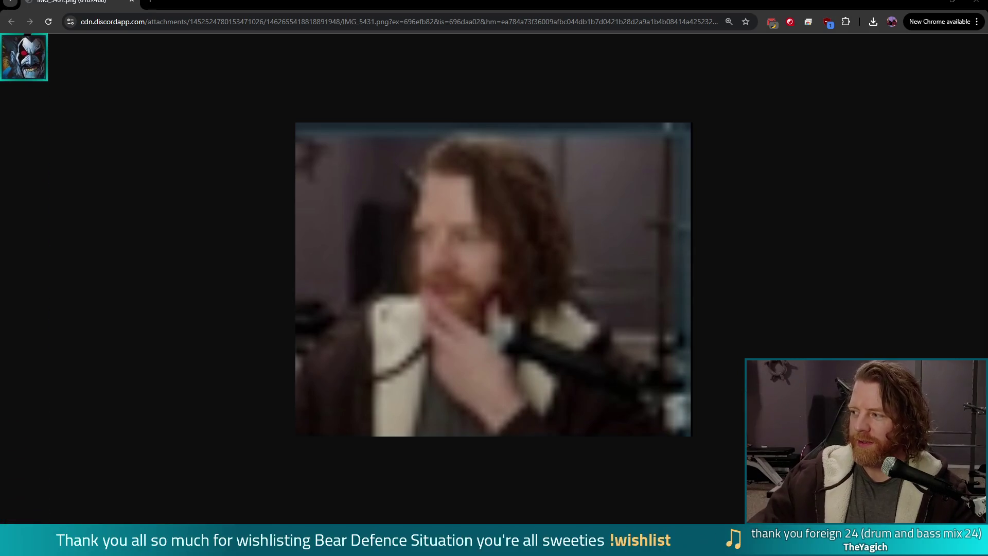
- Close the shared photo to return to the Godot script editor
{"action": "left_click", "coordinate": [977, 3]}
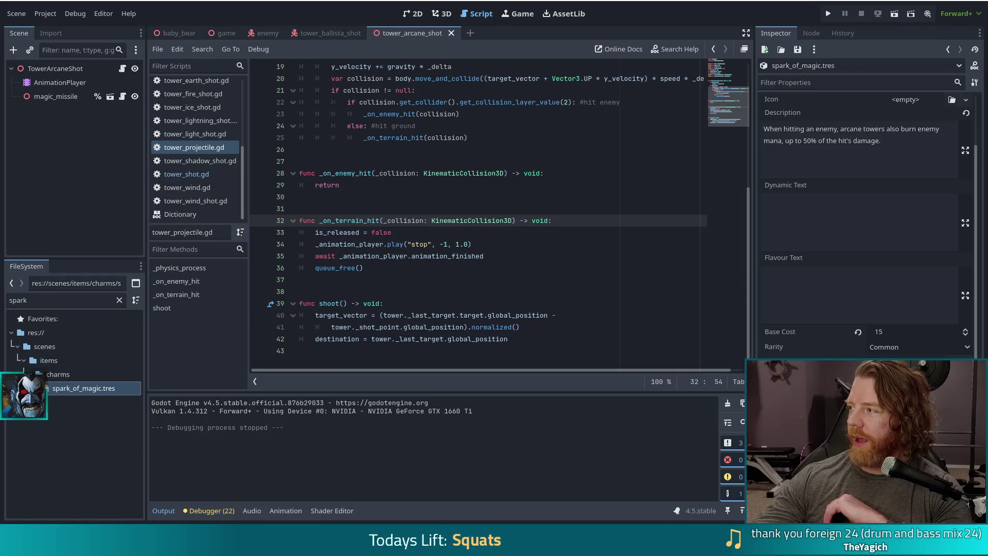
- Switch from Godot to the Twitch channel page in Chrome
{"action": "key", "text": "alt+Tab"}
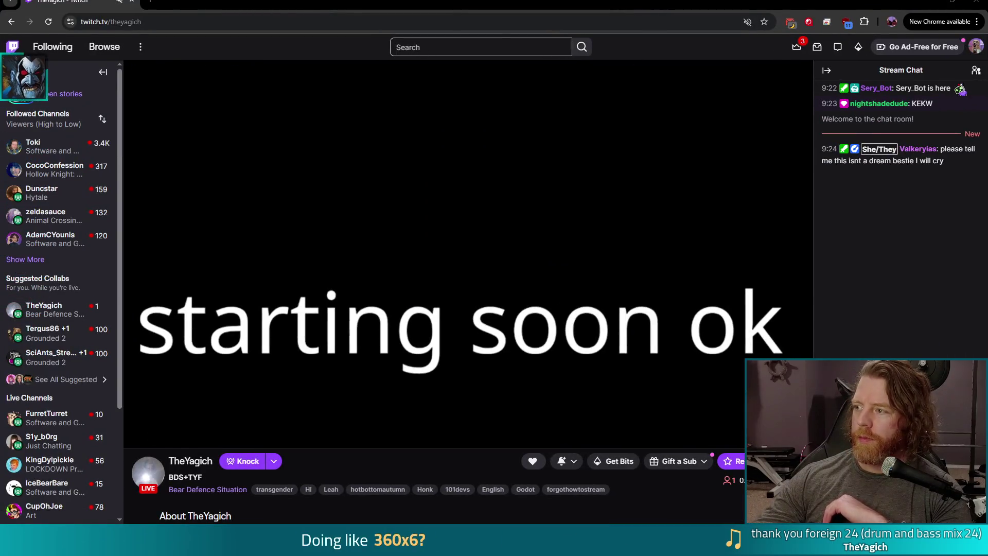